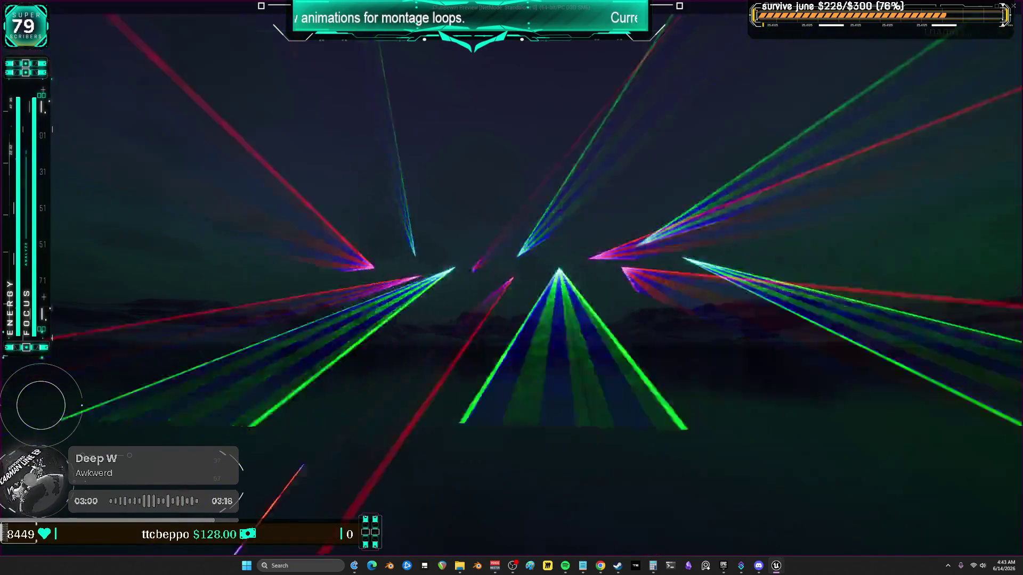
Step: Exit the fullscreen laser-show preview and return to the editor's Content Browser
key(Escape)
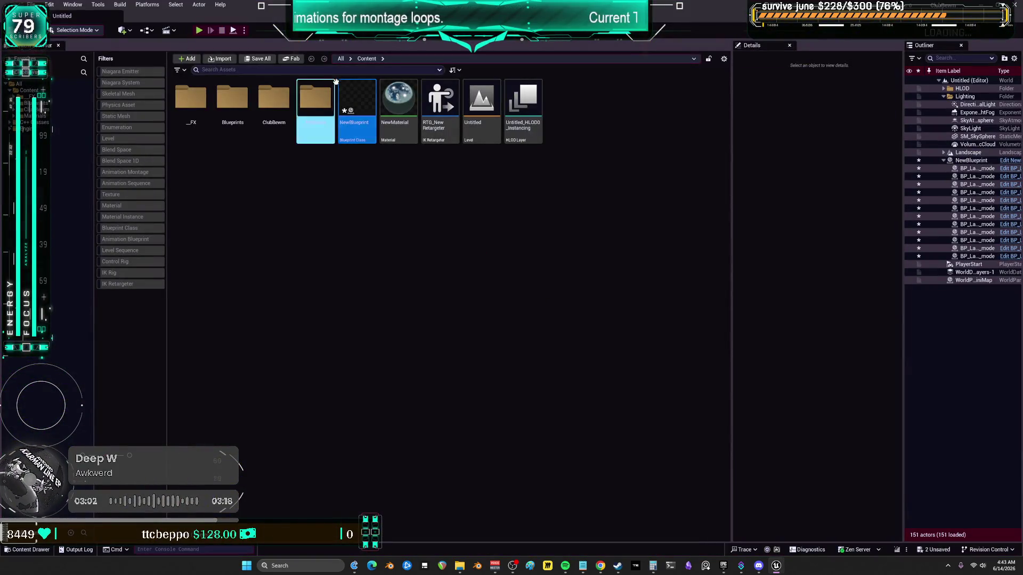
Step: Open NewBlueprint and look through its laser settings in the Details panel
double_click(354, 96)
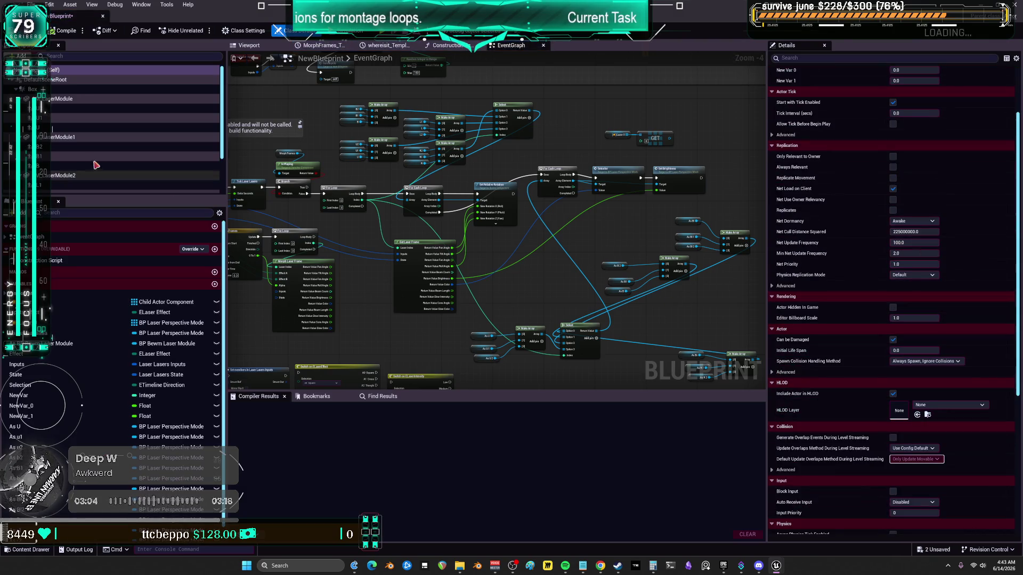
scroll(832, 362, down, 15)
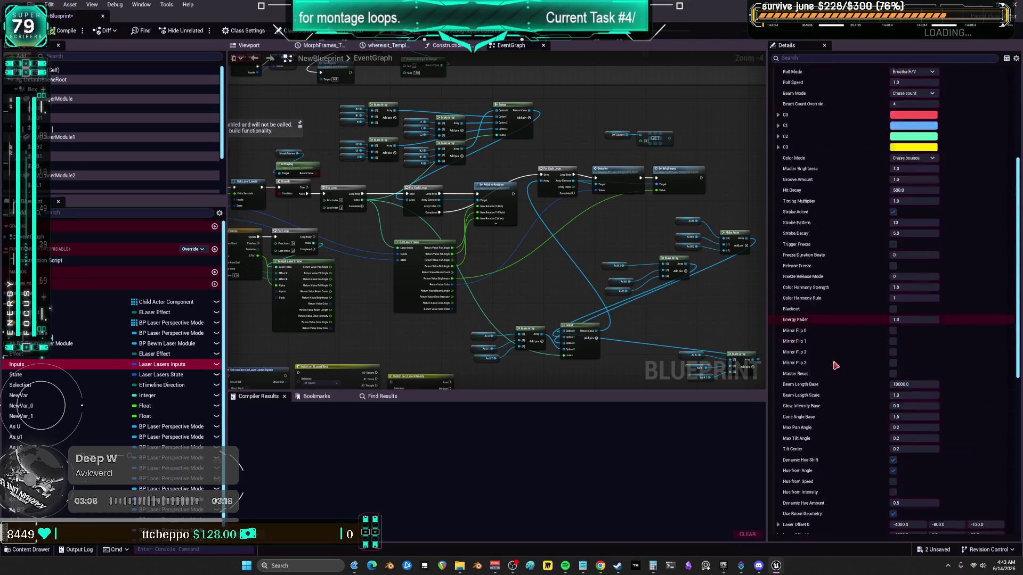
scroll(832, 362, down, 7)
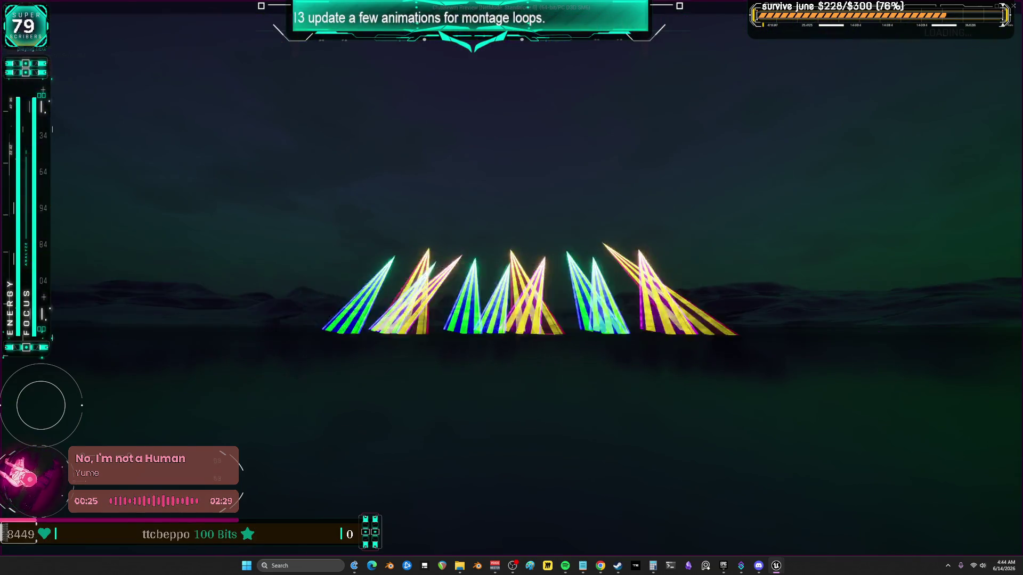
Step: Stop the laser preview and return to the NewBlueprint editor
key(Escape)
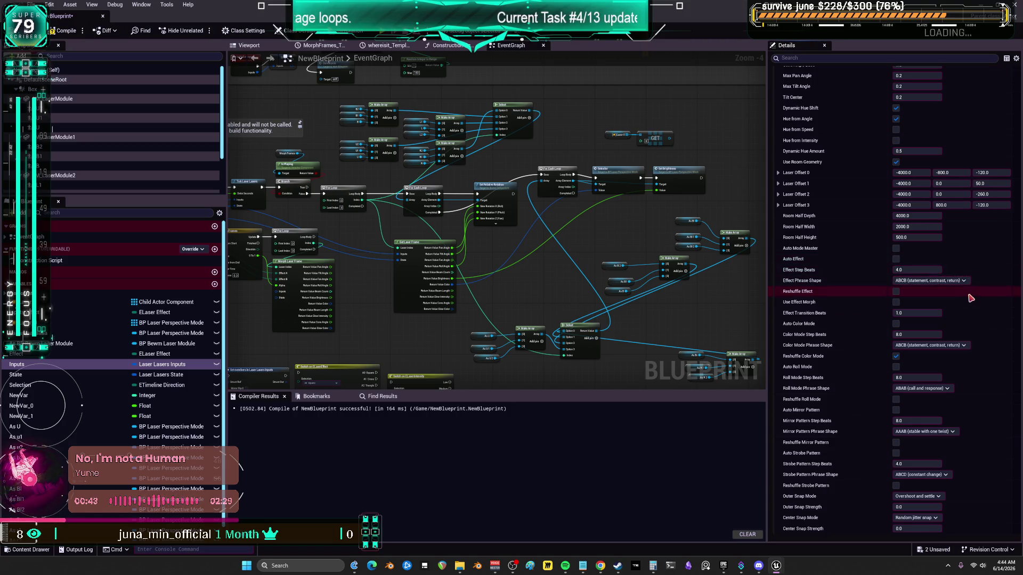
Step: Set Color Mode to 'Hue spin driven by intensity' and launch the laser preview
scroll(839, 257, up, 10)
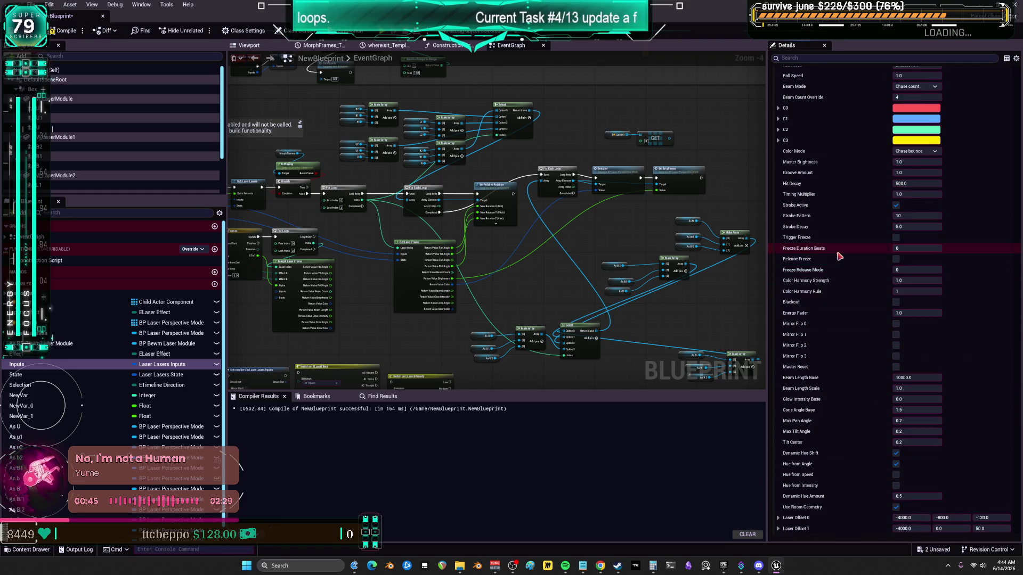
scroll(840, 257, up, 2)
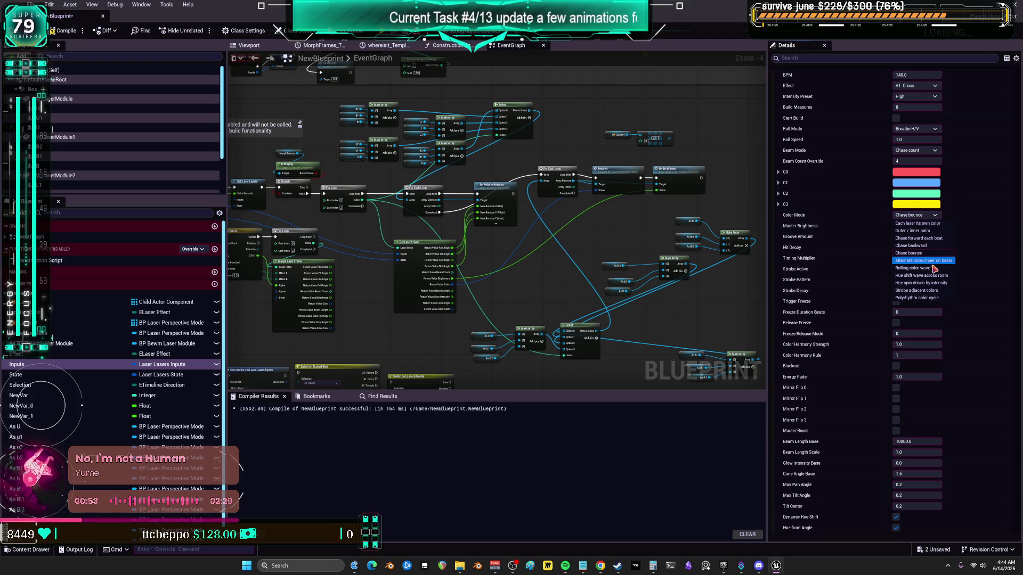
click(936, 283)
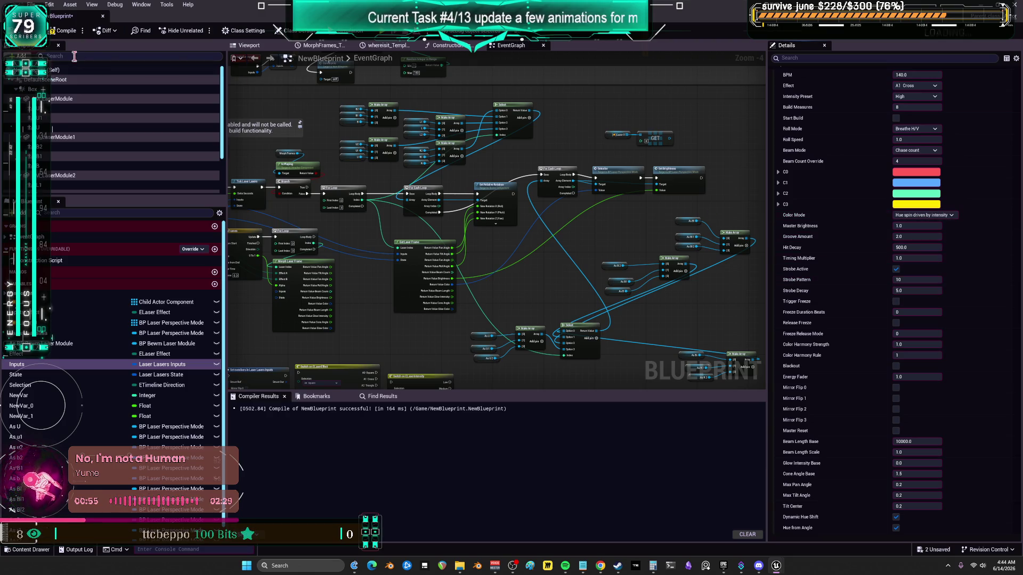
key(alt+Tab)
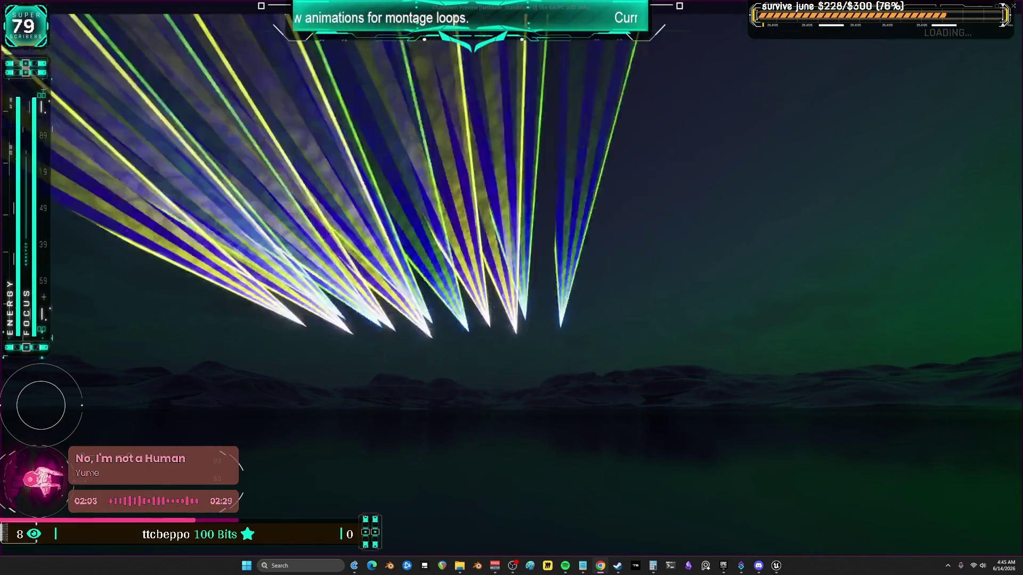
Step: Switch Spotify to the track 'Dem Not Ready', then hide the player to show the lasers
click(565, 566)
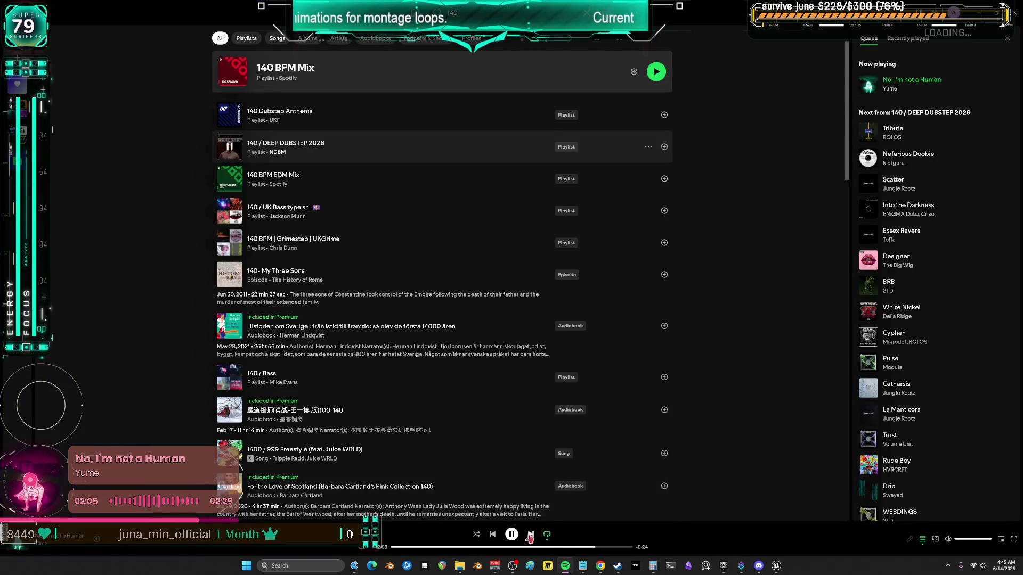
key(alt+Tab)
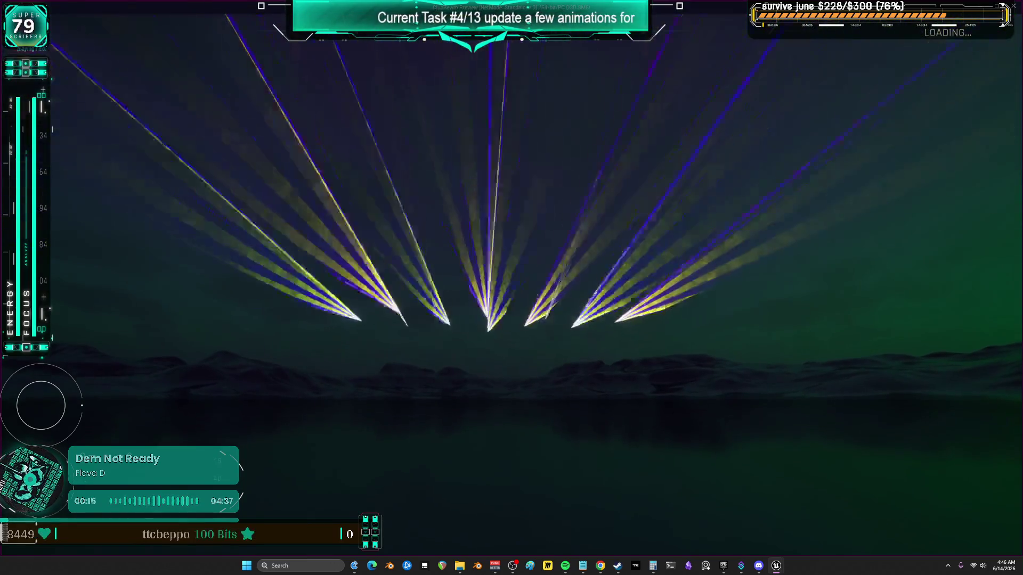
Step: Exit the preview and wire the B array pin into Set Relative Rotation's Target
key(Escape)
scroll(531, 206, up, 3)
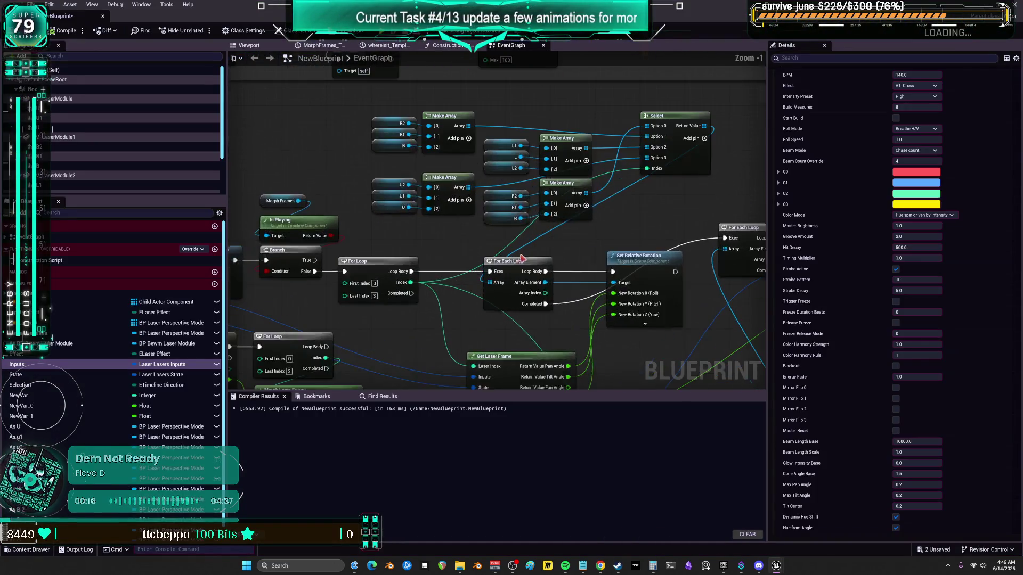
scroll(540, 133, down, 3)
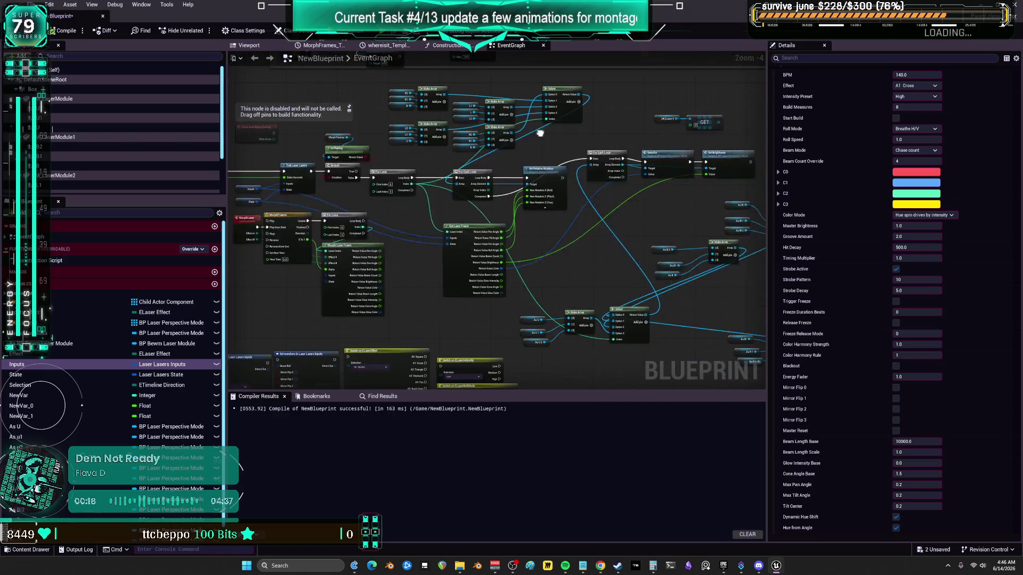
drag(540, 133, 549, 184)
scroll(477, 219, up, 2)
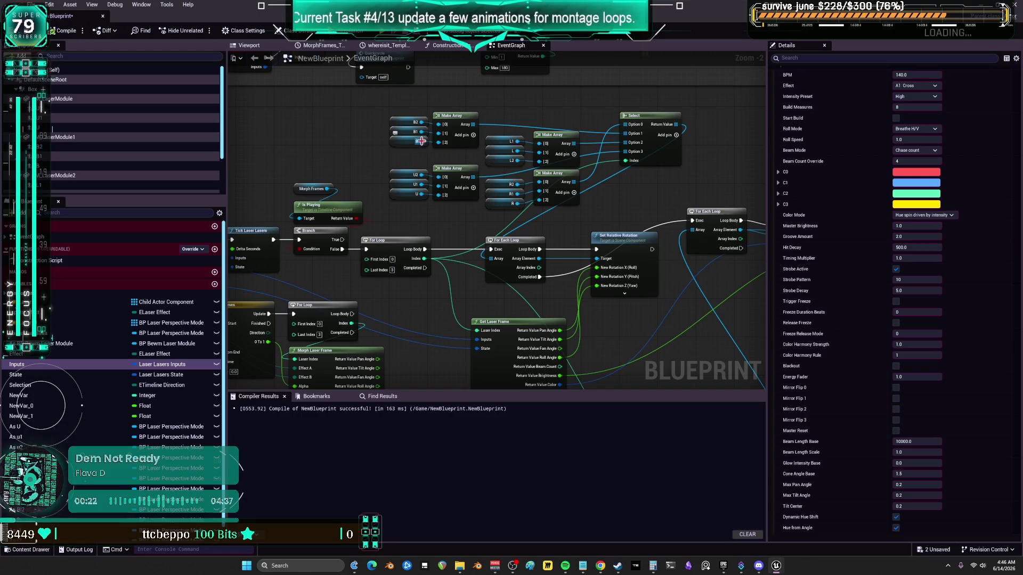
drag(421, 141, 437, 197)
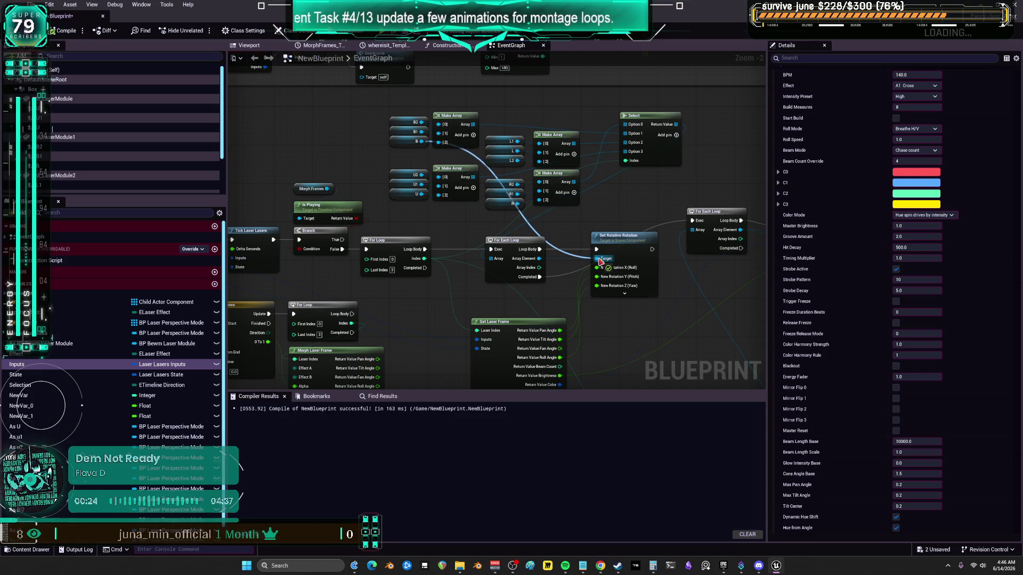
drag(599, 259, 599, 259)
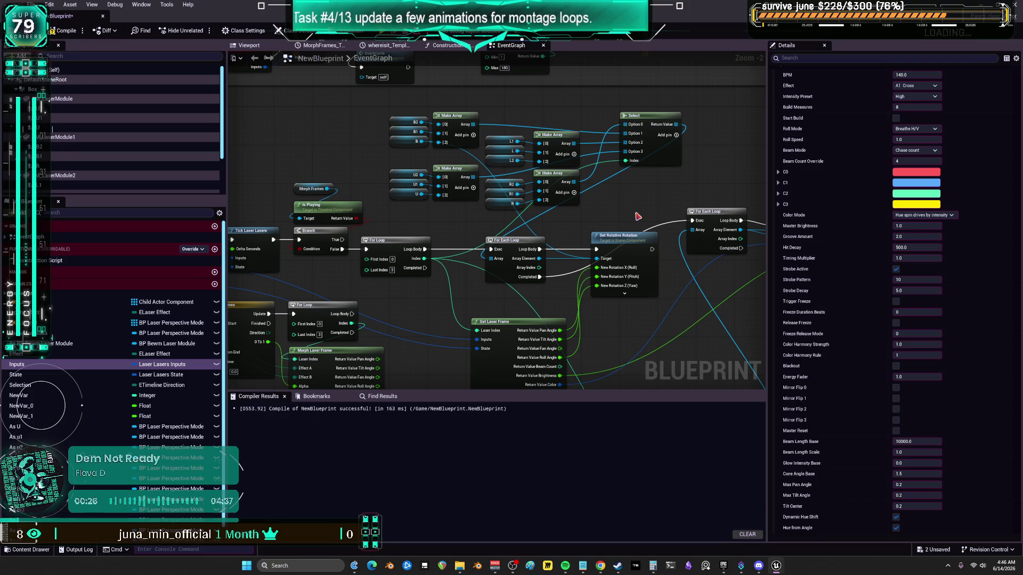
Step: Undo a trial Loop Body link to Set Relative Rotation, then view the Construction Script graph
drag(506, 243, 502, 236)
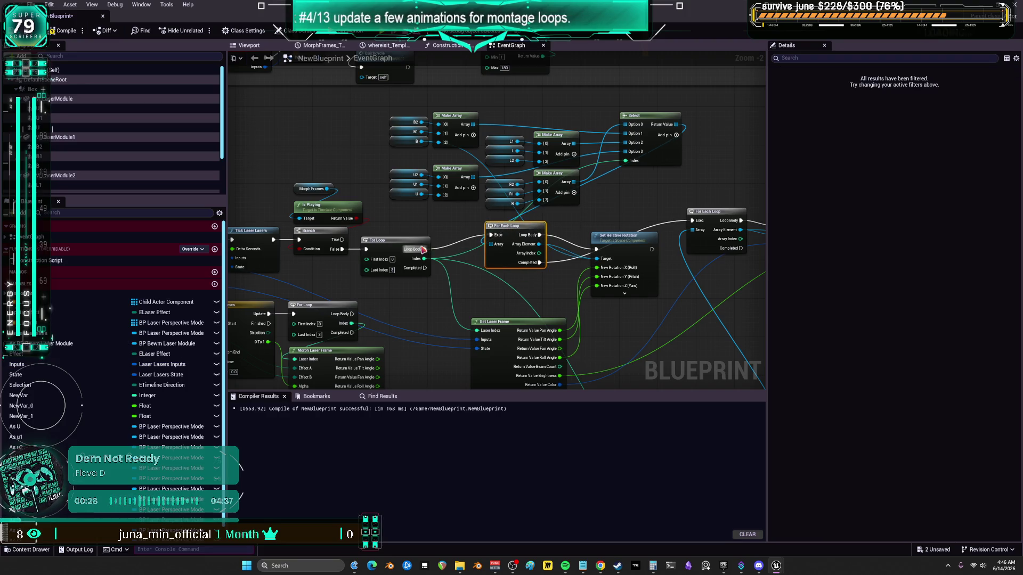
drag(423, 250, 491, 265)
drag(601, 258, 597, 249)
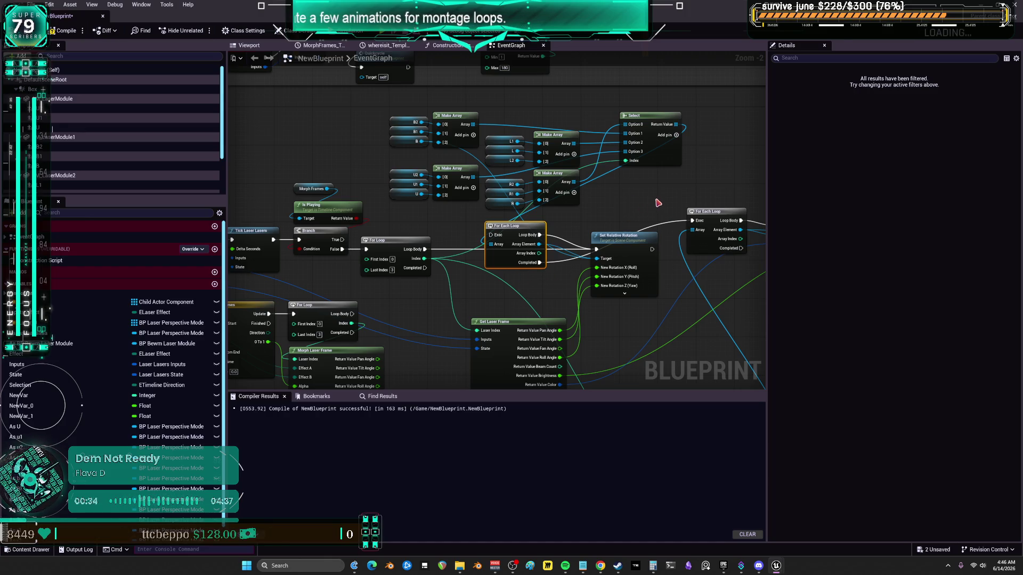
key(ctrl+z)
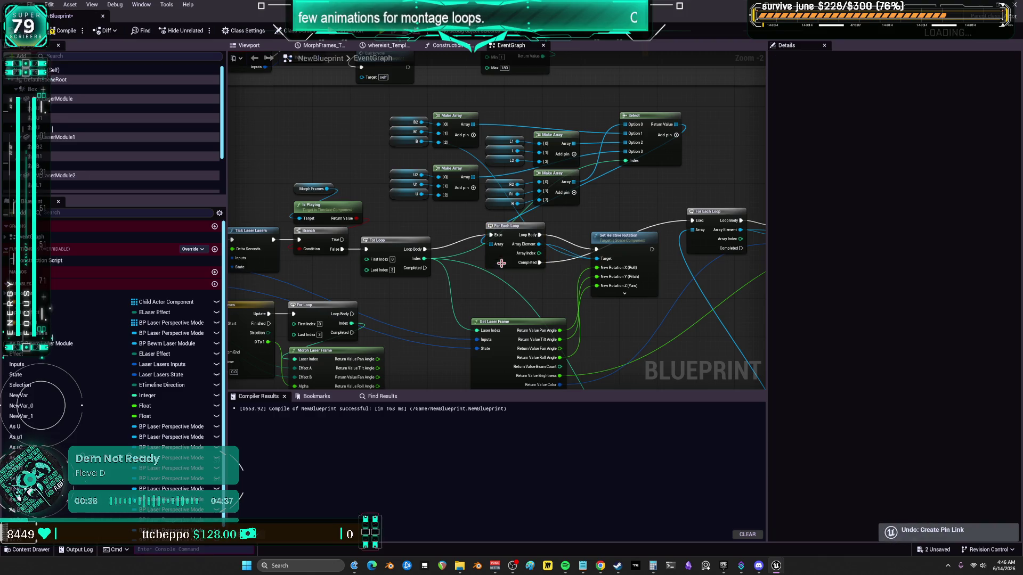
mouse_move(501, 263)
mouse_down()
mouse_move(506, 289)
mouse_move(495, 274)
mouse_up()
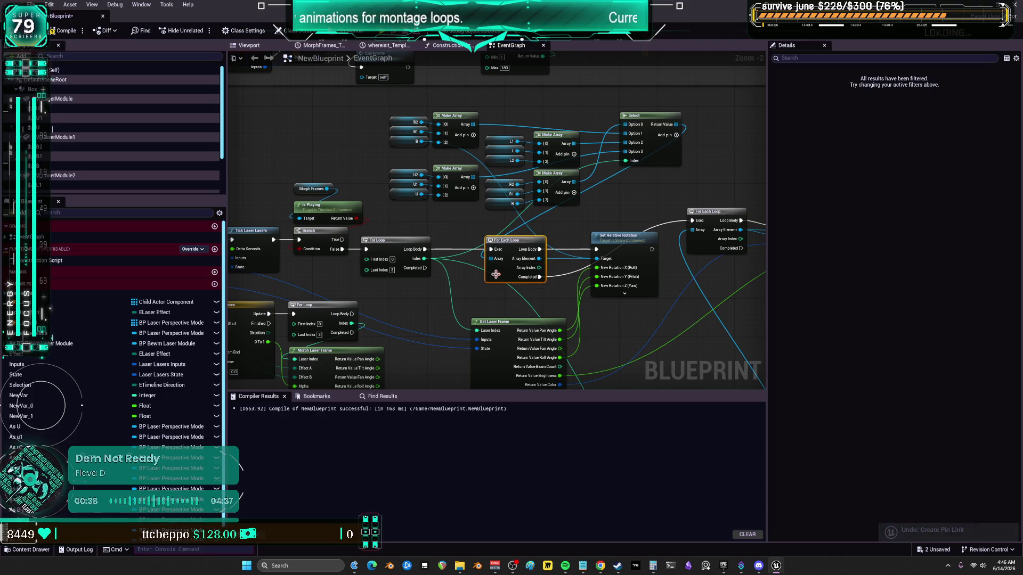
click(447, 45)
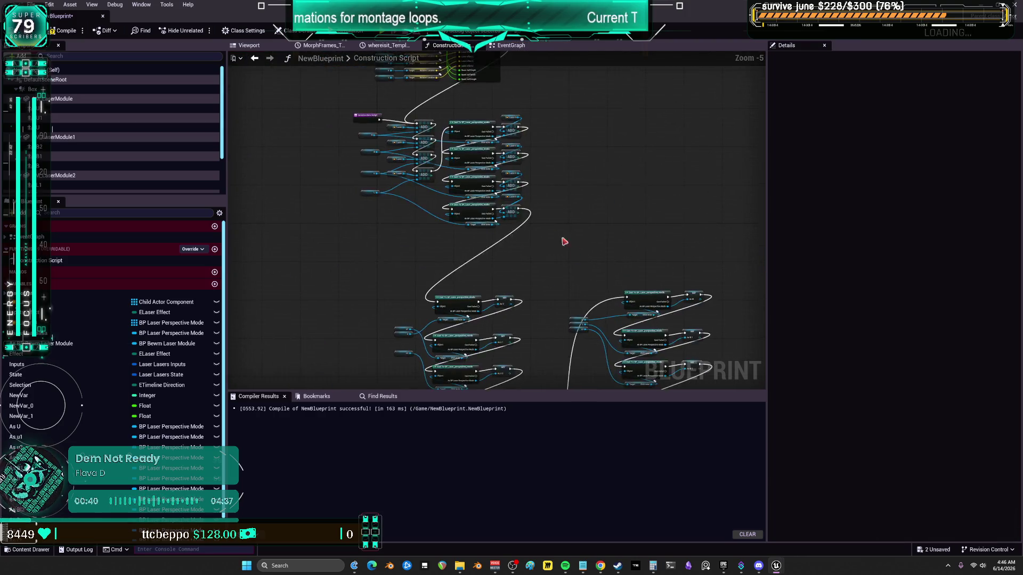
Step: Inspect the Lazer_0 array variable, which holds 0 elements, then return to the Event Graph
scroll(533, 277, up, 2)
drag(476, 255, 496, 183)
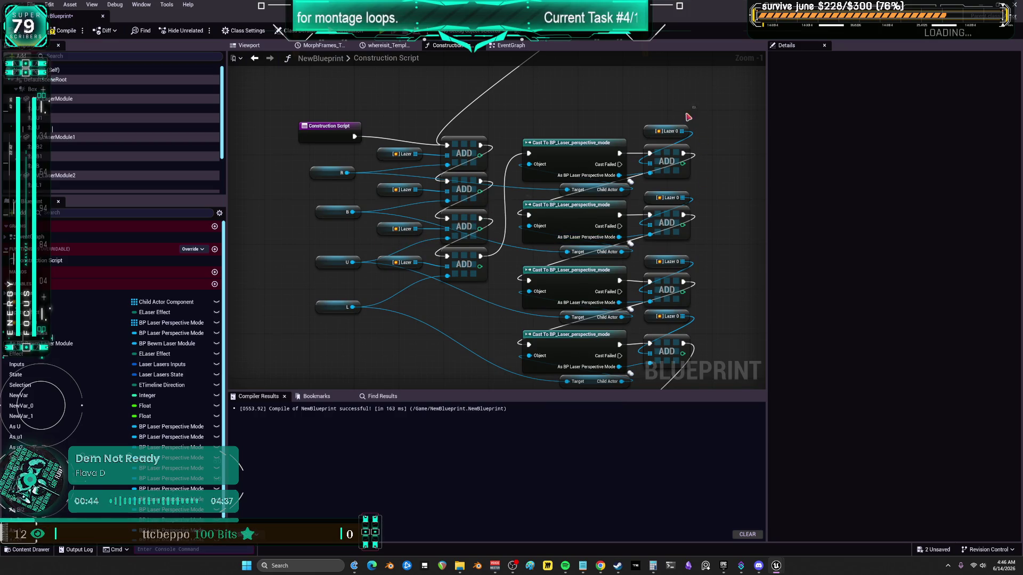
click(659, 132)
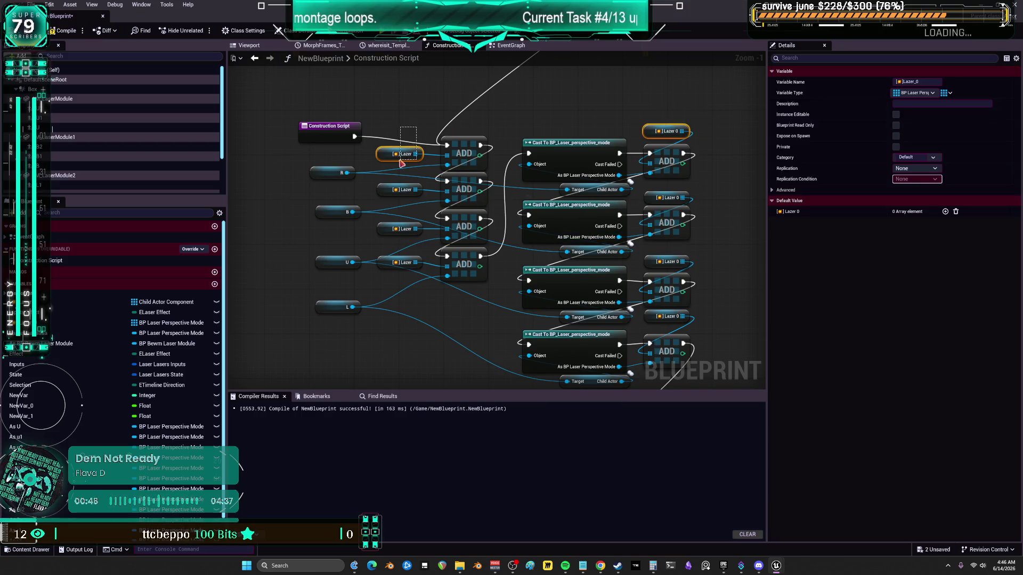
click(510, 45)
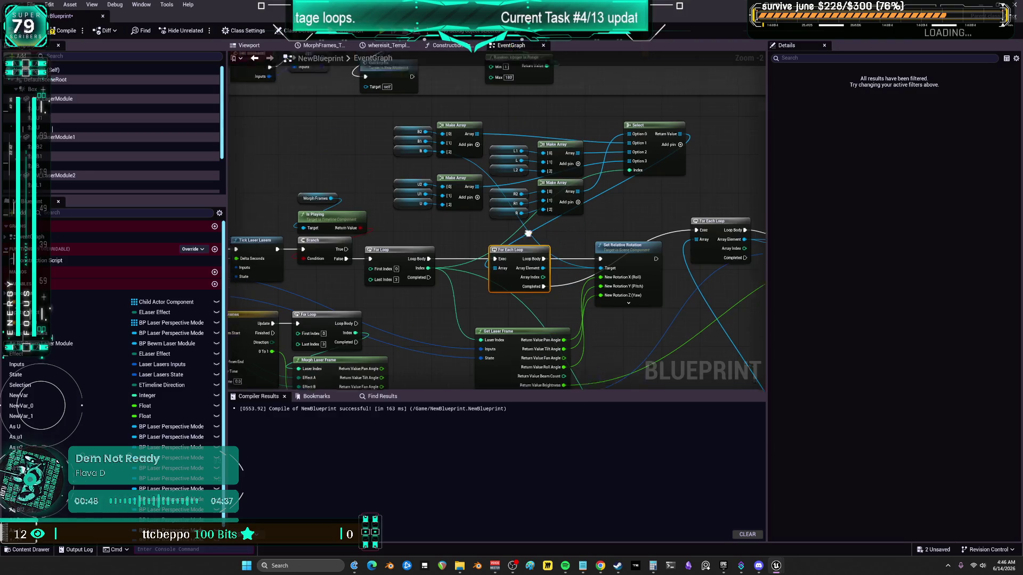
Step: Move the Make Array/Select group up and paste in Lazer and Lazer 0 variable nodes
drag(692, 258, 376, 167)
drag(556, 213, 558, 175)
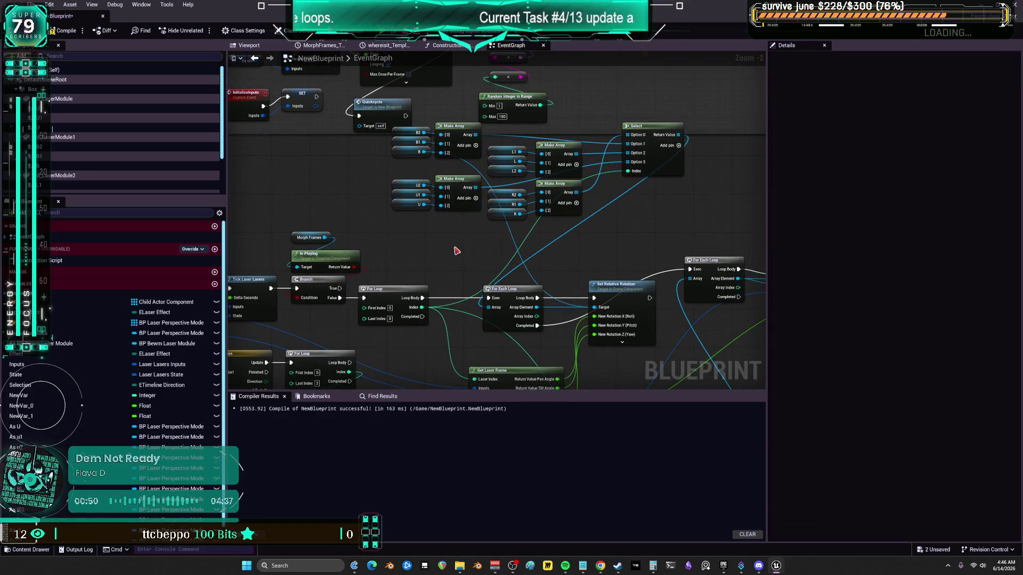
key(ctrl+v)
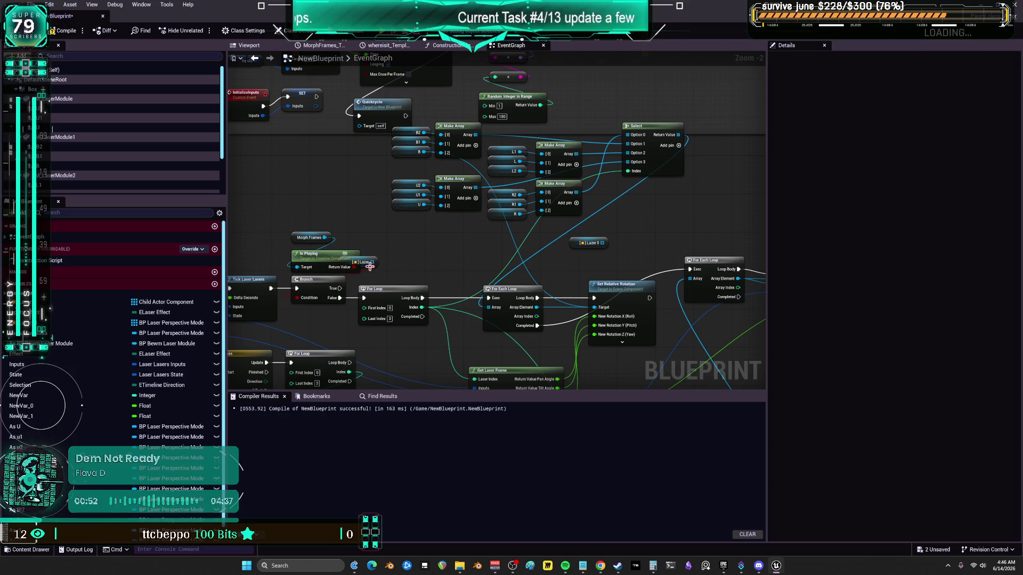
drag(369, 266, 439, 271)
drag(578, 243, 591, 267)
scroll(541, 379, up, 2)
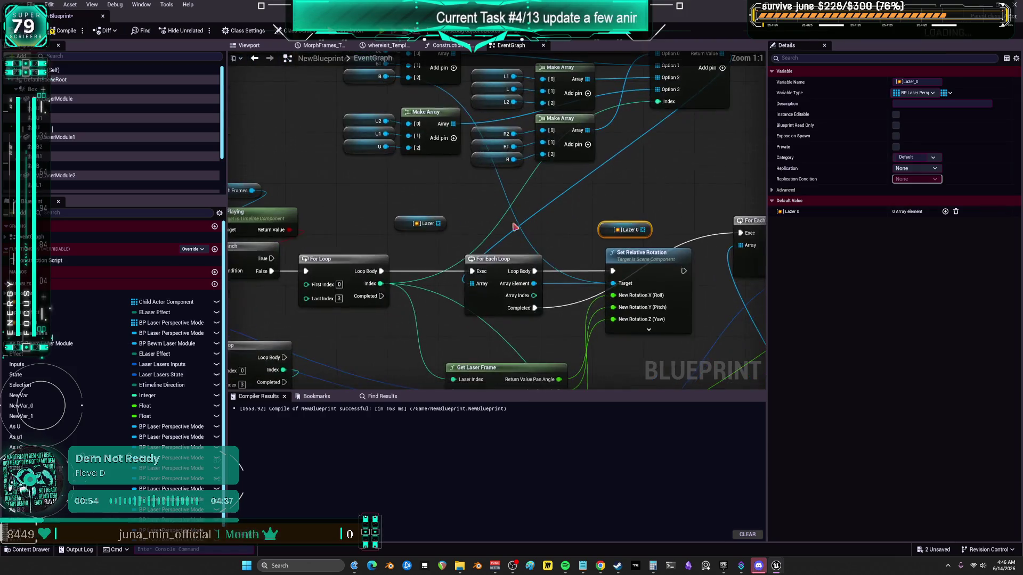
drag(441, 224, 468, 231)
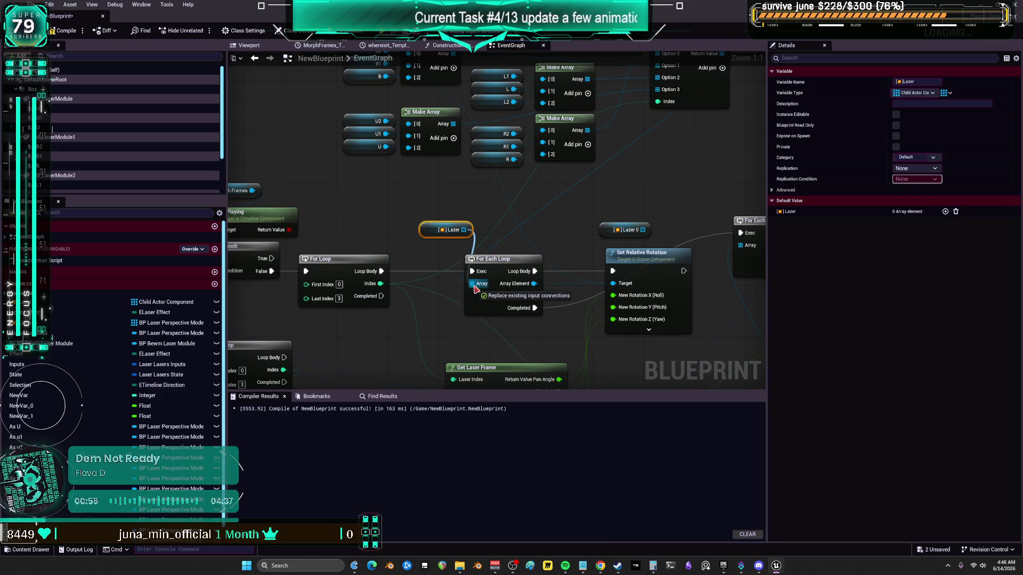
drag(597, 190, 552, 150)
scroll(612, 206, down, 1)
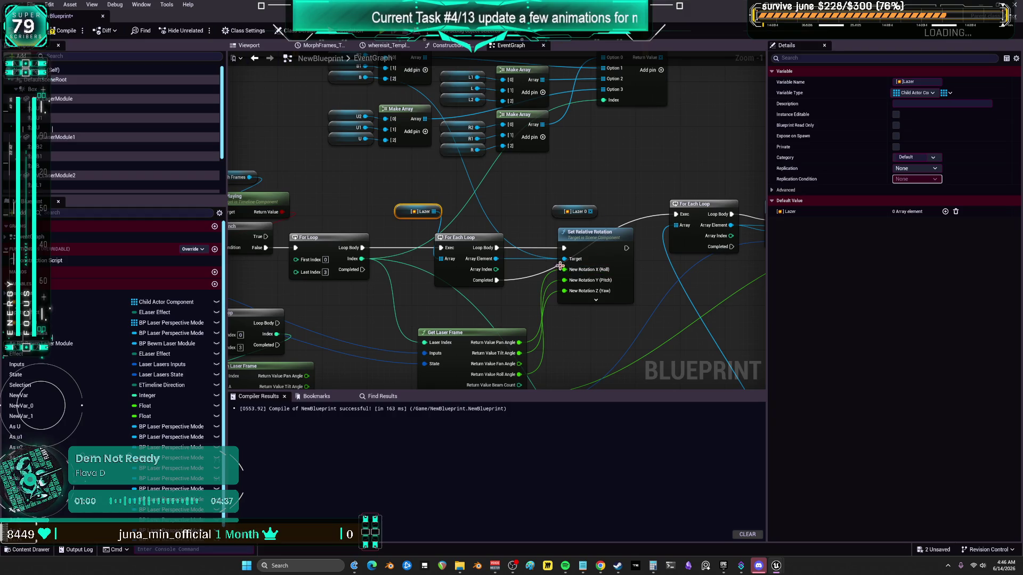
Step: Use array elements as the rotation target and add a Lazer GET node indexed by For Loop
drag(496, 259, 567, 259)
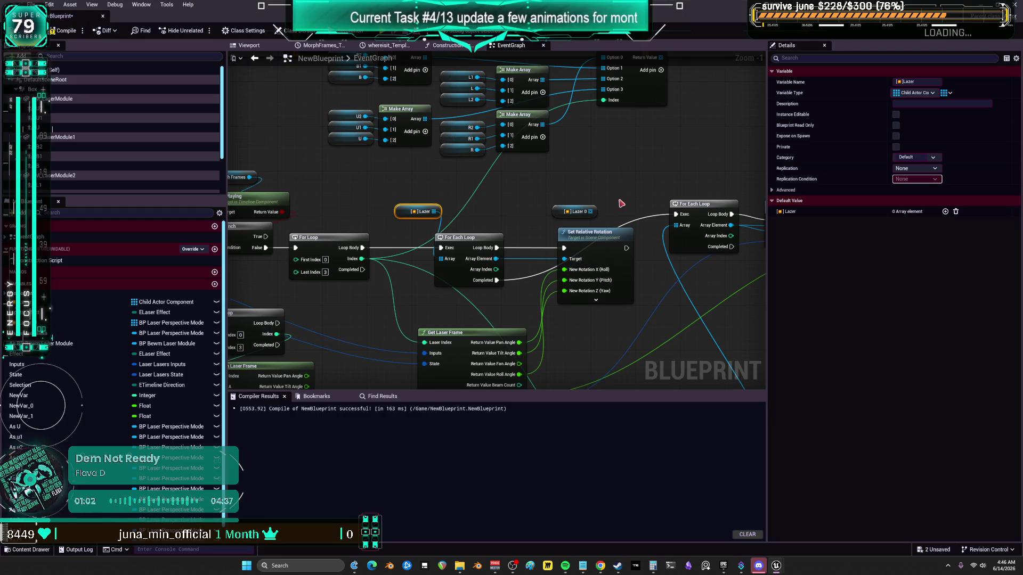
mouse_move(621, 204)
mouse_down()
mouse_move(547, 182)
mouse_move(586, 208)
mouse_move(687, 213)
mouse_move(561, 160)
mouse_move(445, 164)
mouse_move(445, 179)
mouse_up()
mouse_move(374, 197)
mouse_down()
mouse_move(350, 200)
mouse_move(403, 193)
mouse_move(346, 197)
mouse_up()
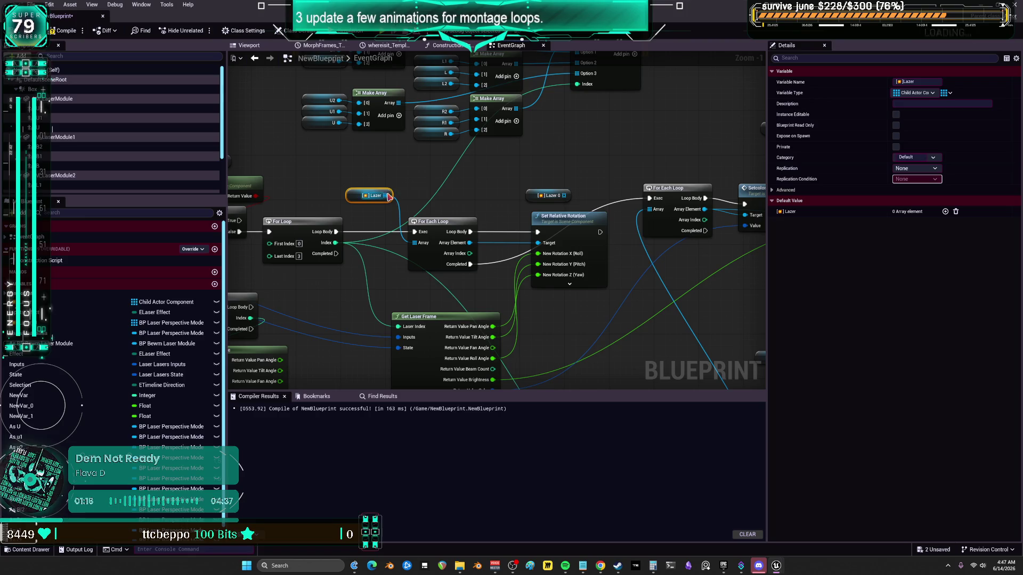
drag(388, 197, 423, 183)
text(get)
click(461, 231)
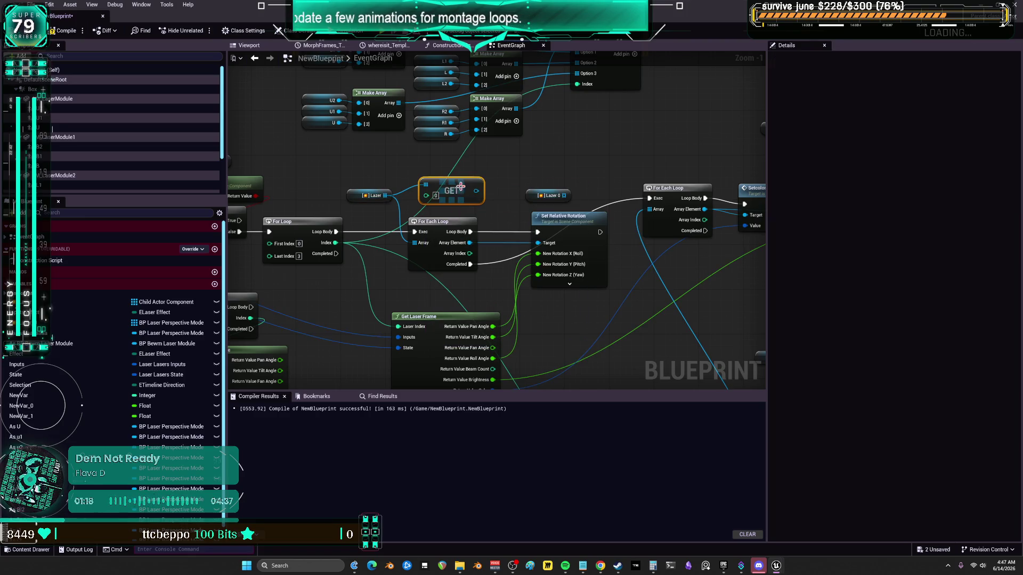
mouse_move(335, 242)
mouse_down()
mouse_move(421, 216)
mouse_move(427, 196)
mouse_move(536, 243)
mouse_up()
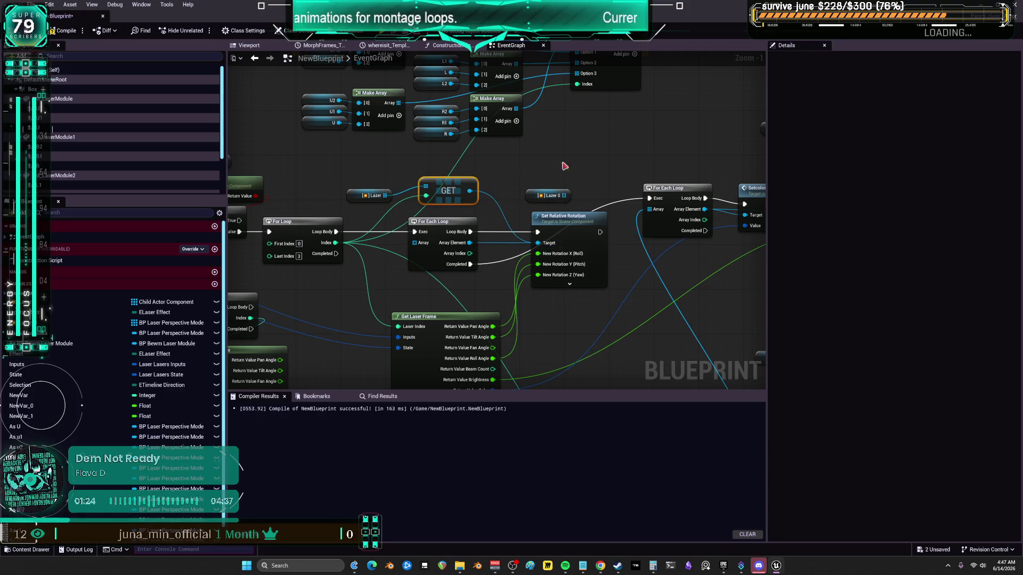
Step: Add a GET (a copy) node for Lazer 0 and feed its result into Setcolor's Target
drag(507, 206, 546, 183)
text(get)
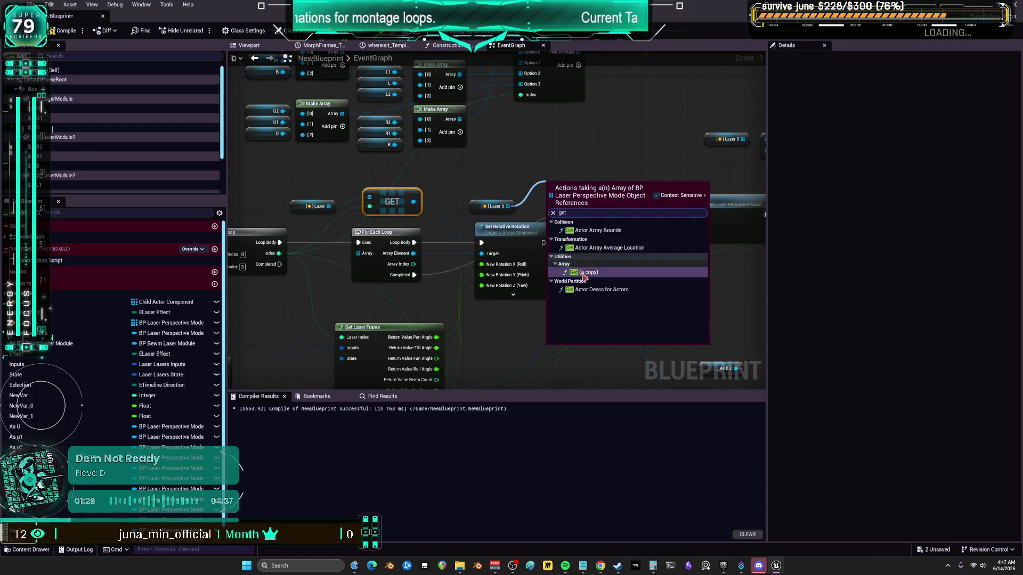
click(586, 272)
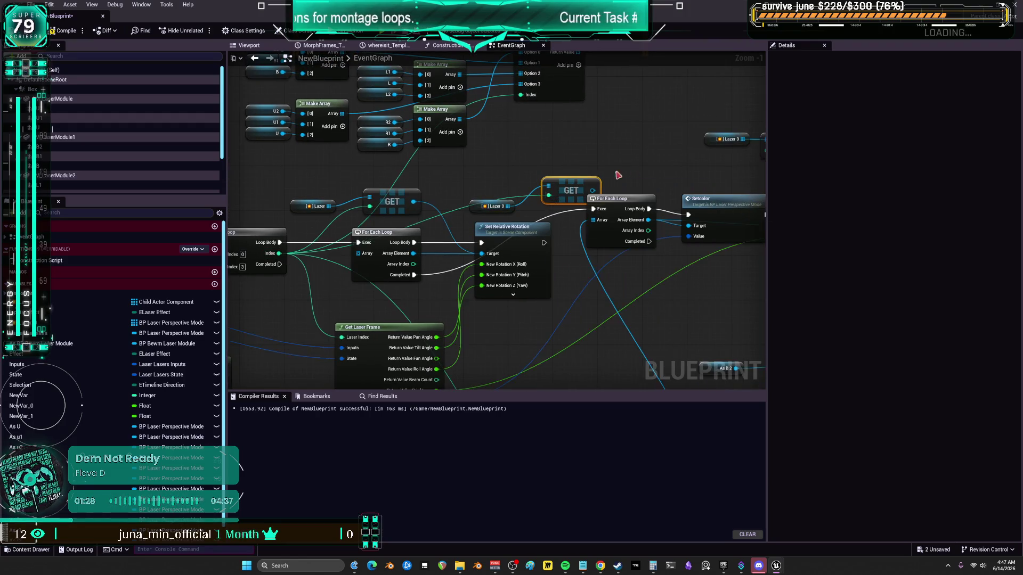
mouse_move(591, 197)
mouse_down()
mouse_move(513, 150)
mouse_move(552, 158)
mouse_up()
drag(561, 206, 557, 281)
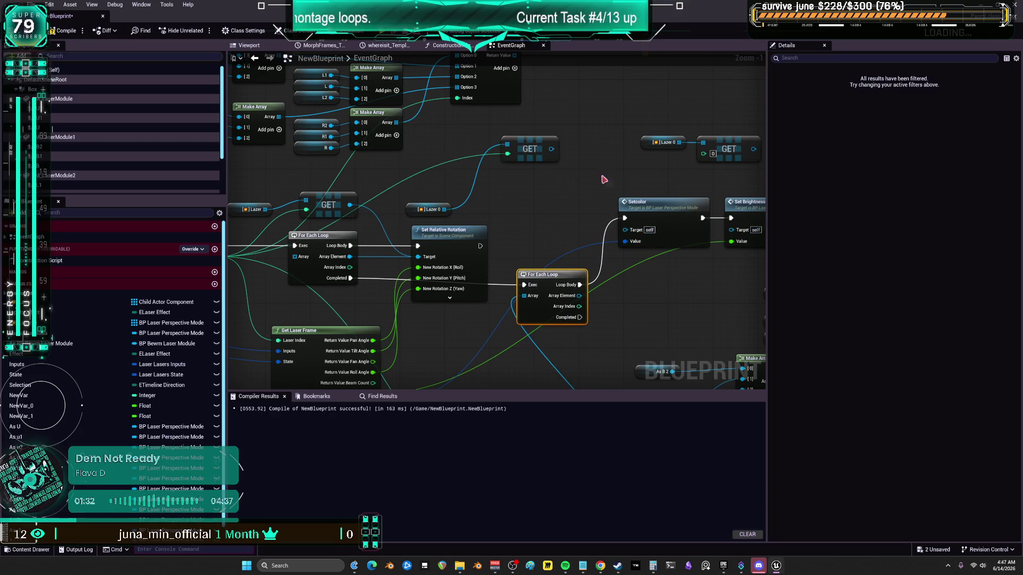
mouse_move(551, 149)
mouse_down()
mouse_move(599, 179)
mouse_move(624, 229)
mouse_move(654, 212)
mouse_move(731, 229)
mouse_up()
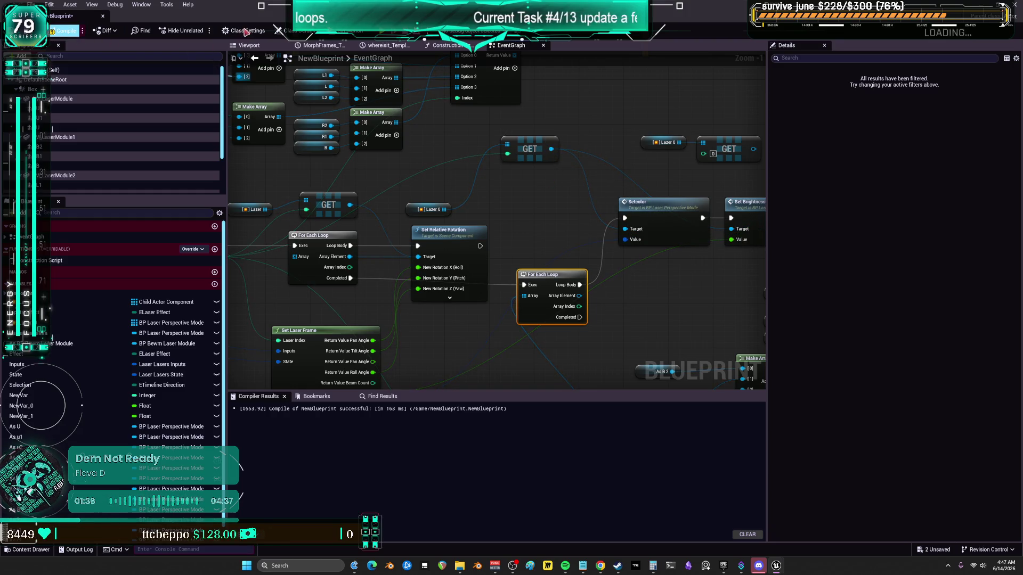
key(alt+Tab)
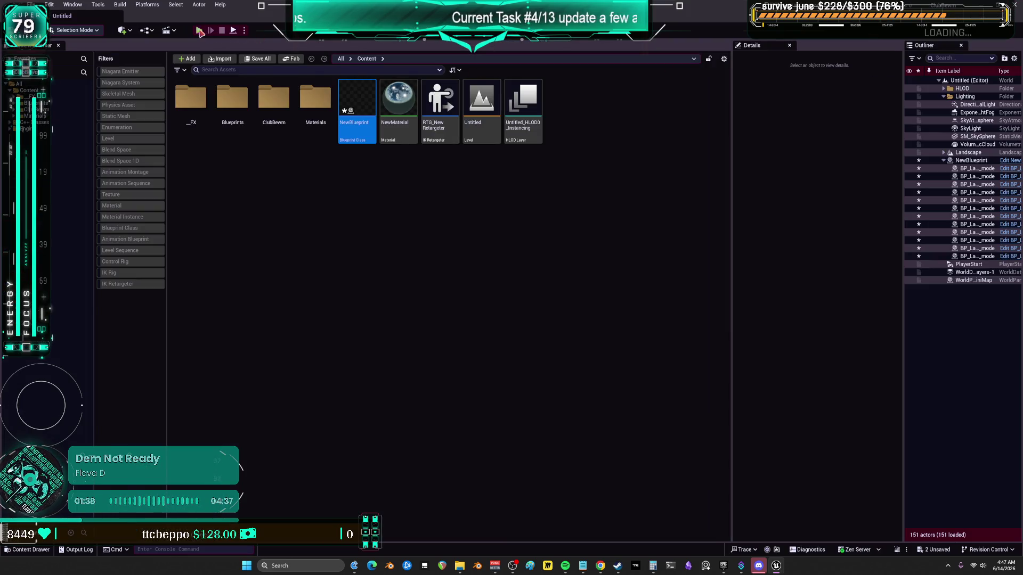
Step: Run the standalone laser preview, then exit it back to the NewBlueprint event graph
key(alt+Tab)
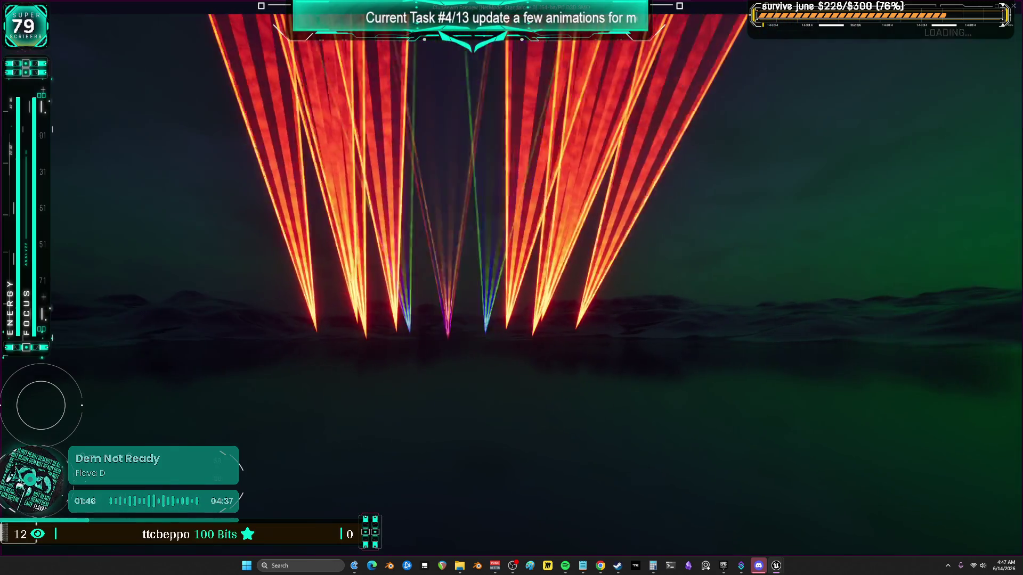
key(Escape)
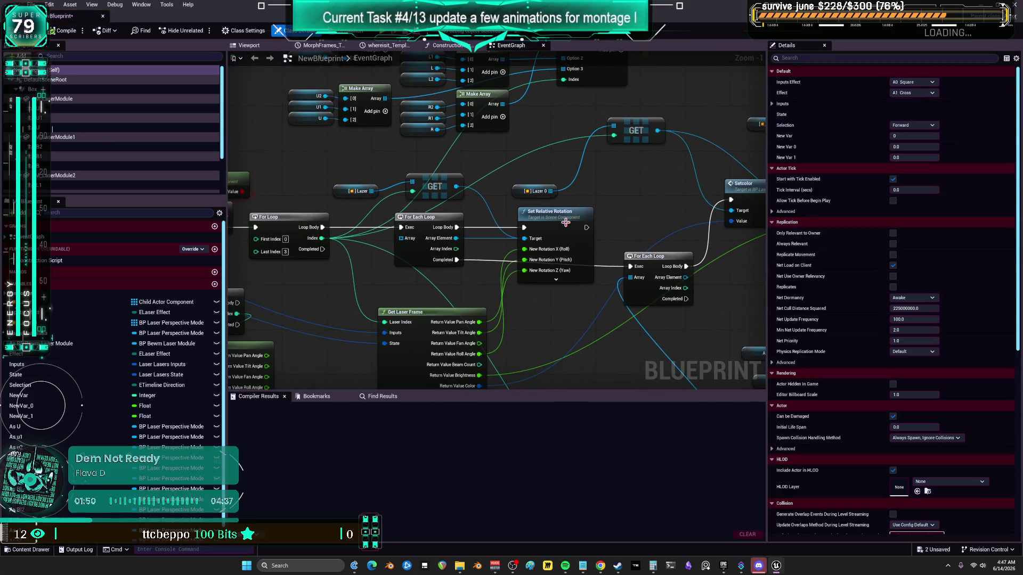
Step: Chain exec wires from For Loop's Loop Body through Set Relative Rotation into Setcolor
drag(571, 228, 587, 233)
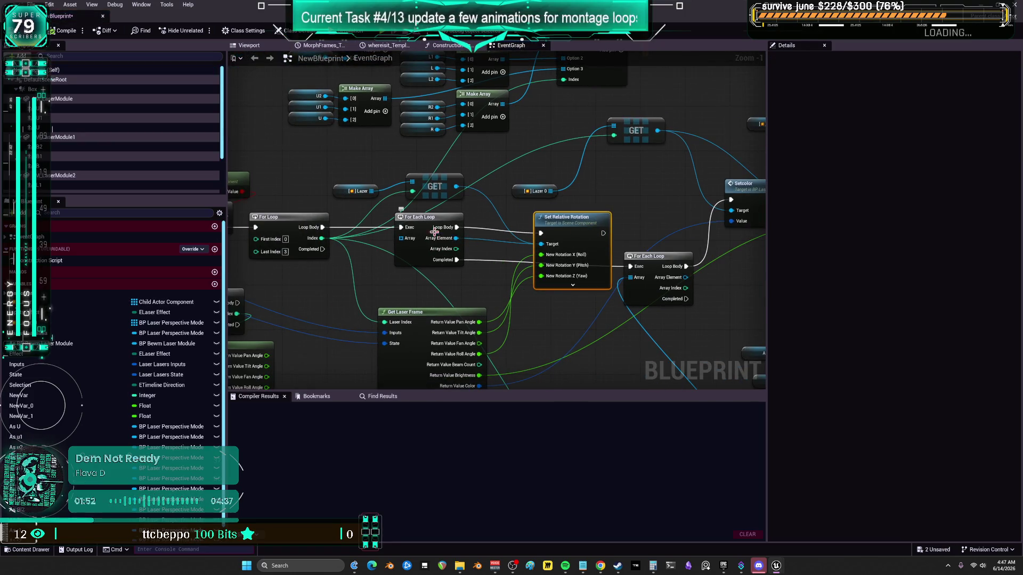
drag(434, 233, 431, 249)
mouse_move(328, 232)
mouse_down()
mouse_move(364, 233)
mouse_move(339, 233)
mouse_up()
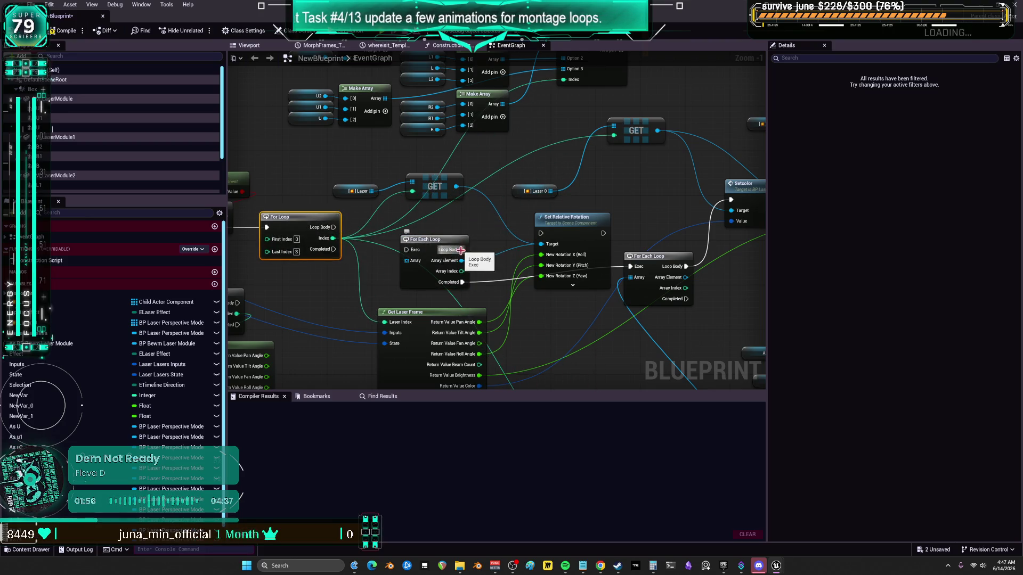
drag(344, 232, 570, 229)
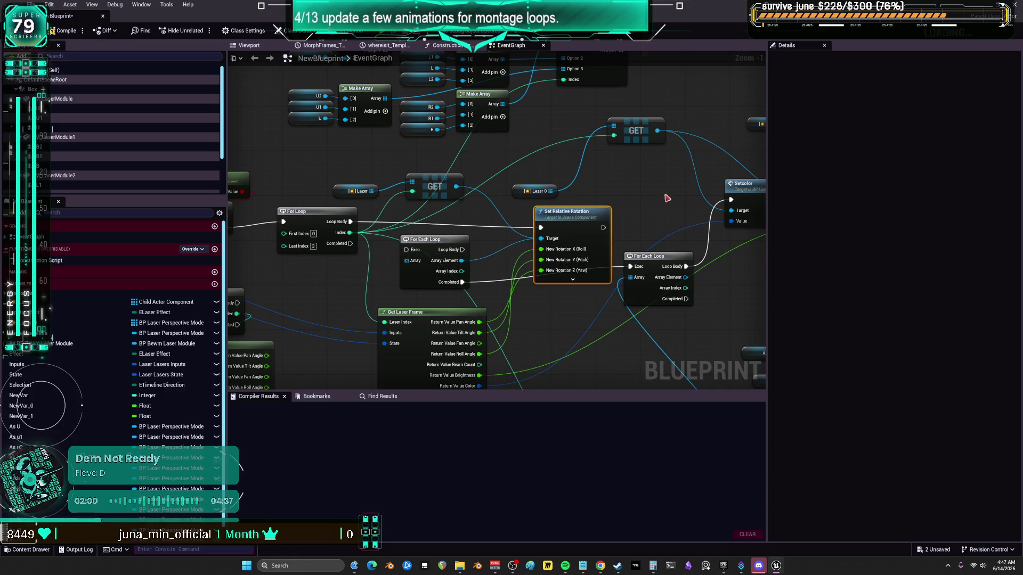
drag(666, 197, 621, 175)
mouse_move(379, 241)
mouse_down()
mouse_move(380, 250)
mouse_move(372, 203)
mouse_up()
click(512, 181)
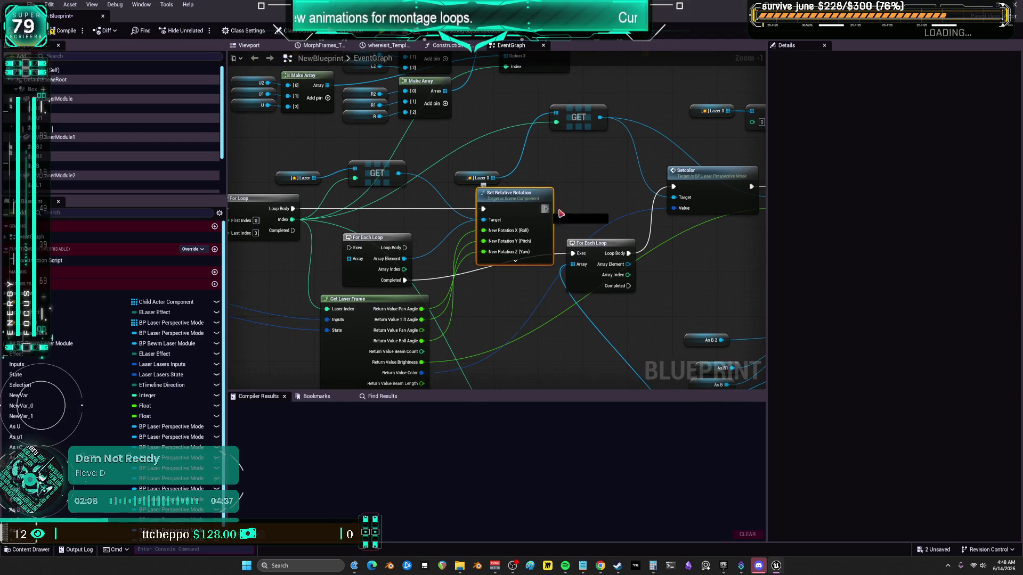
drag(561, 214, 674, 186)
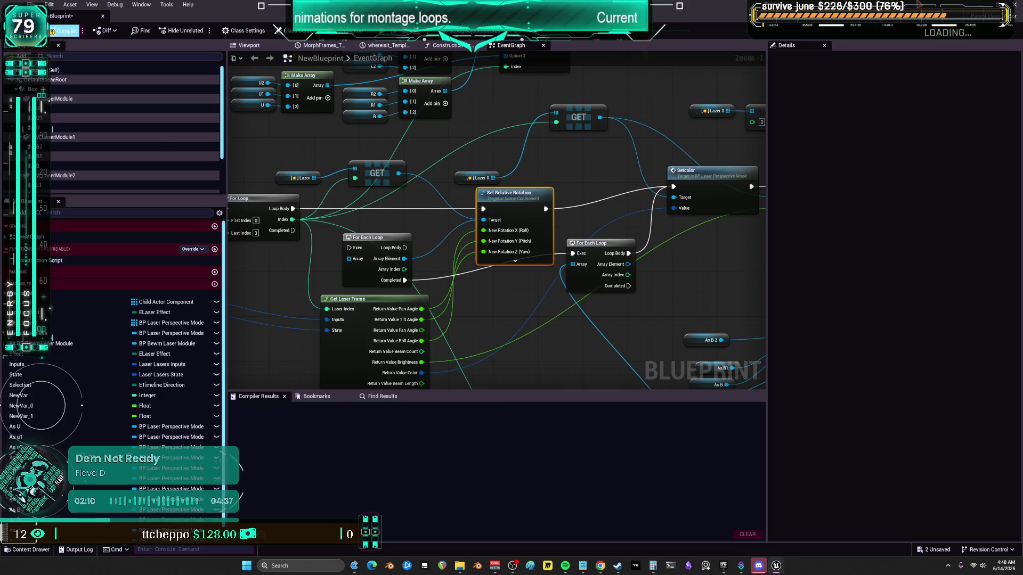
Step: Compile NewBlueprint and play the level to preview the lasers
click(66, 30)
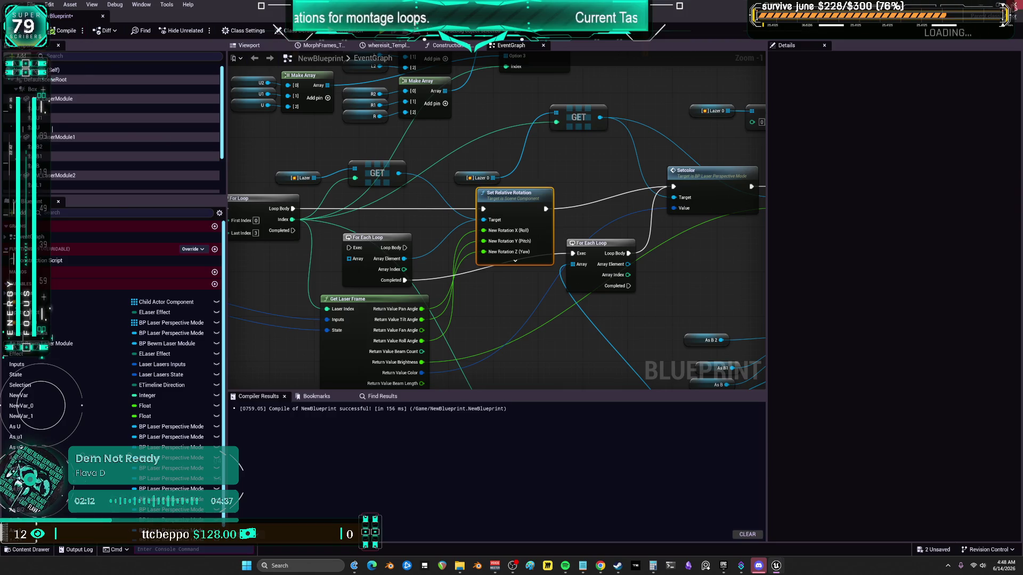
key(alt+Tab)
click(199, 30)
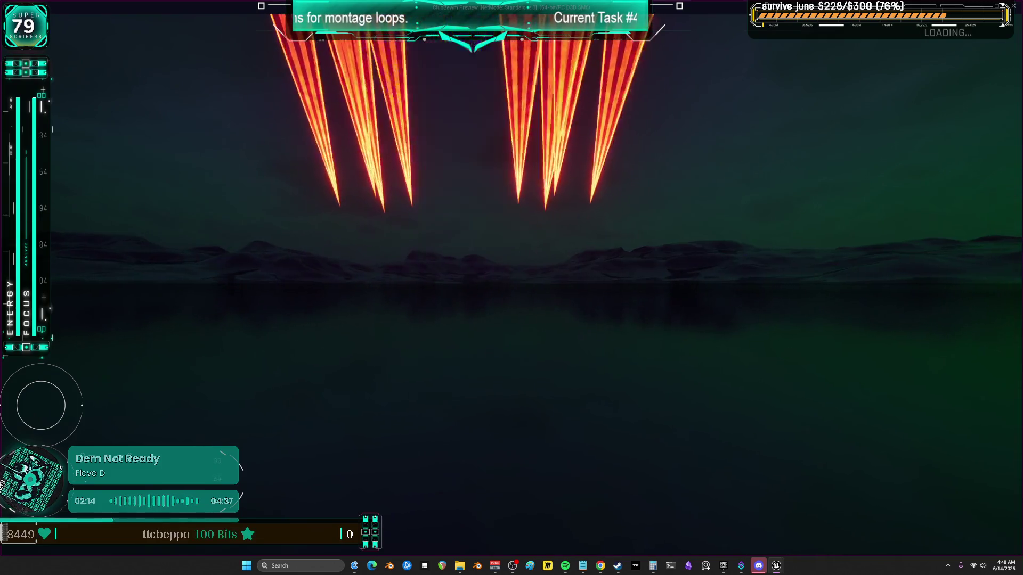